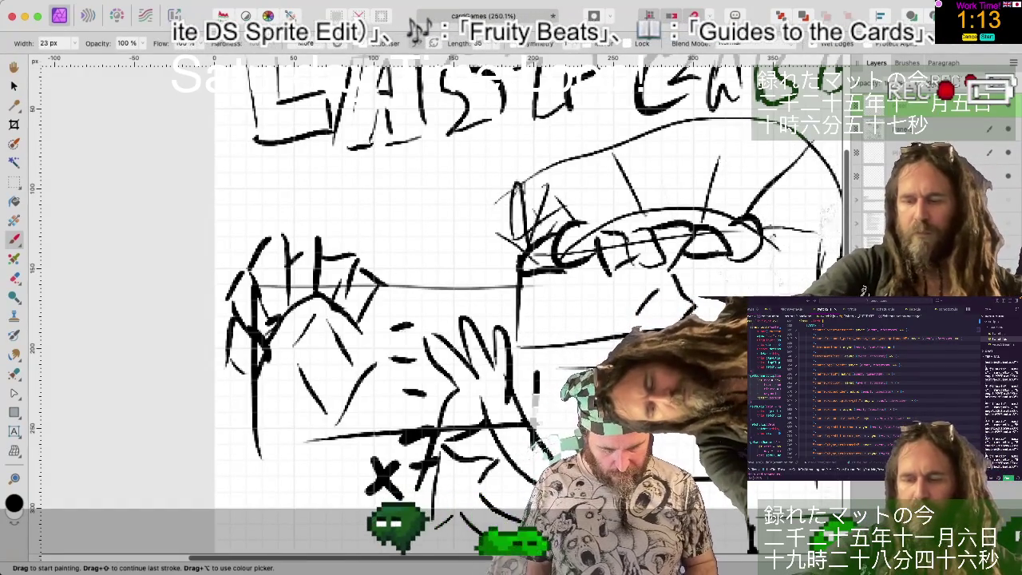
- Erase part of the sketch, then paint a long horizontal caption-box line across the middle panel
key("e")
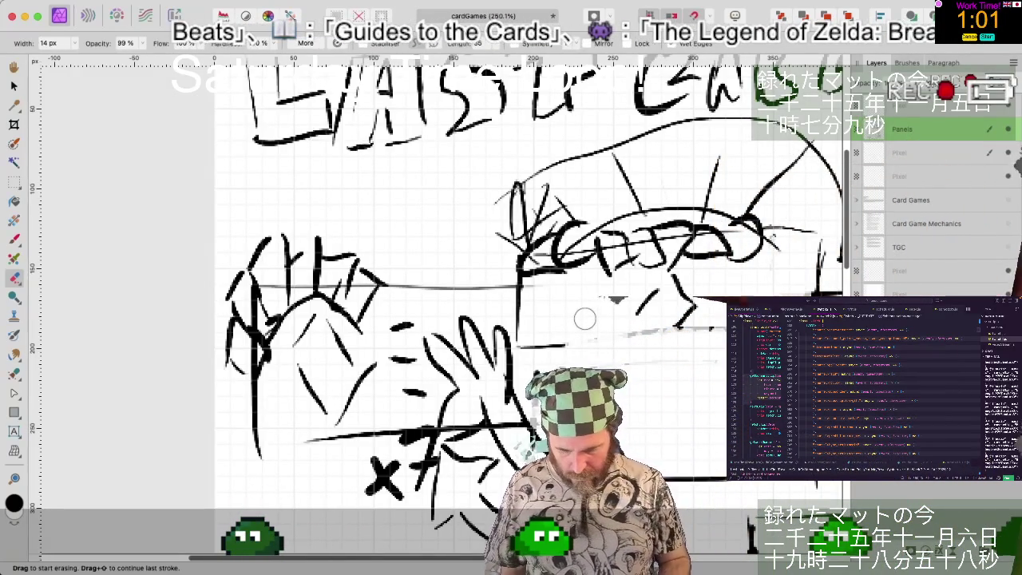
key("b")
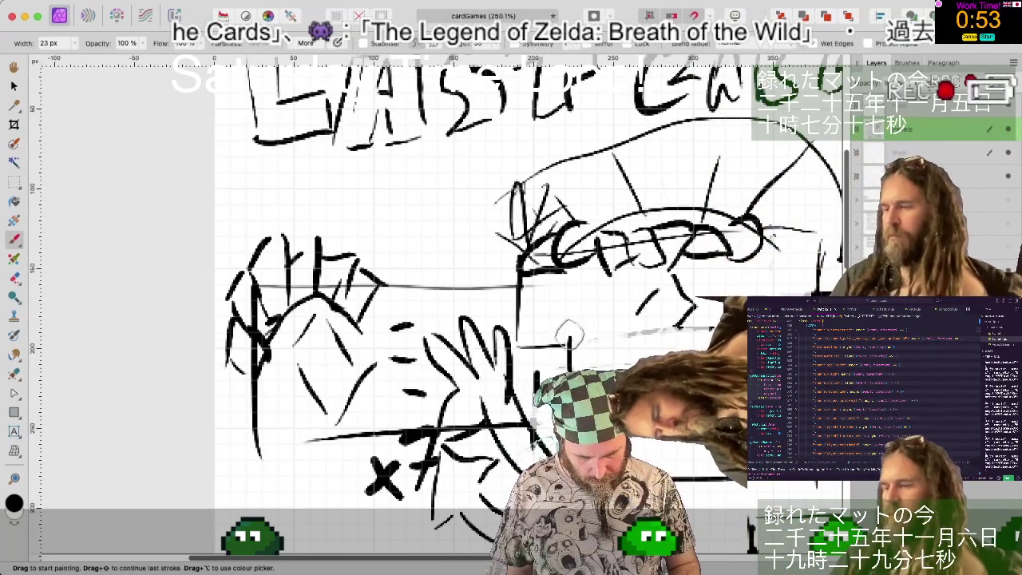
left_click_drag(569, 333, 718, 323)
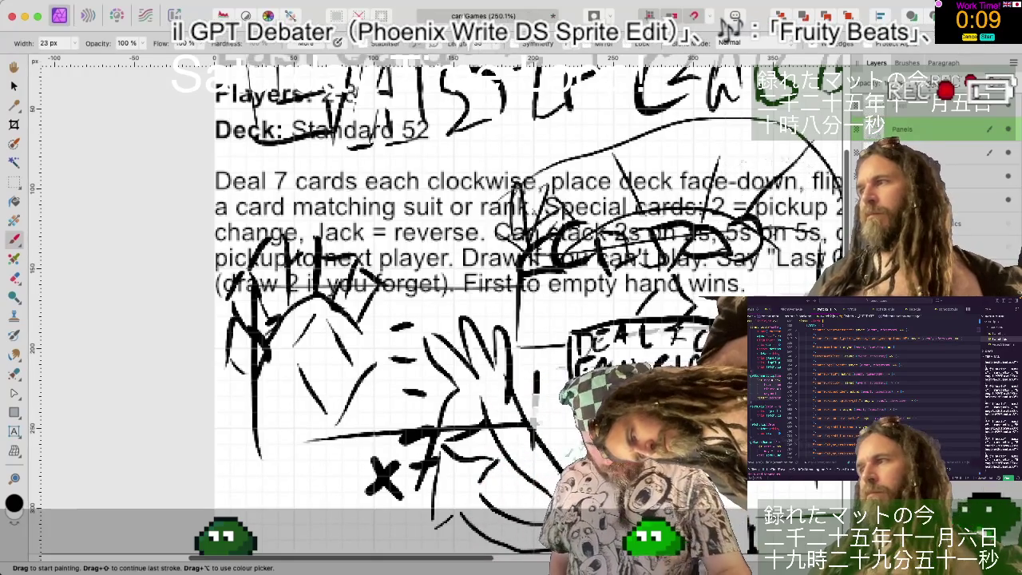
- Move to the right panel and dab ink dots on the sketch, undoing a stray one
scroll(475, 352, "right", 4)
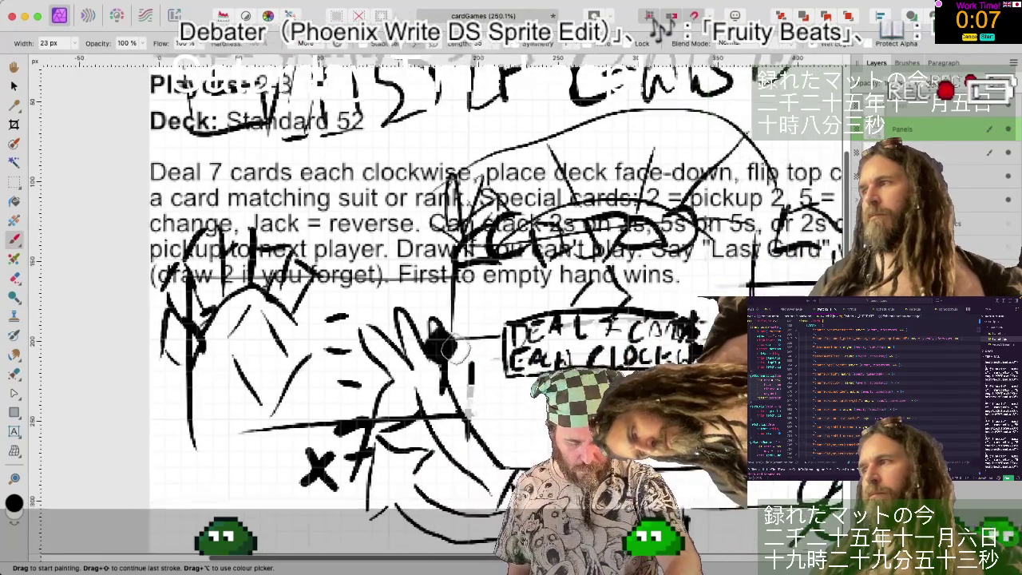
scroll(471, 351, "right", 5)
scroll(463, 350, "down", 3)
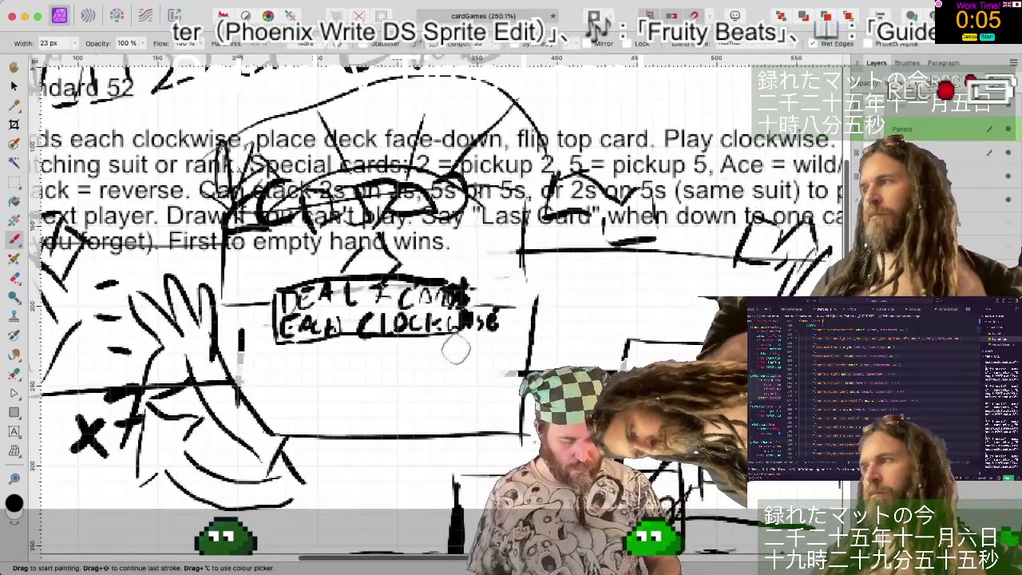
left_click(641, 279)
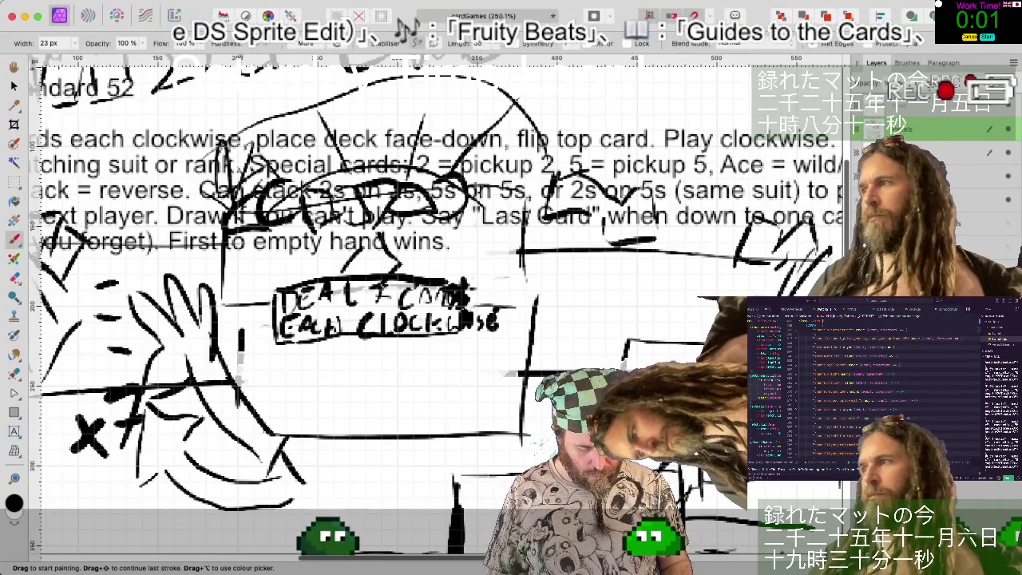
scroll(667, 311, "down", 1)
scroll(436, 314, "down", 3)
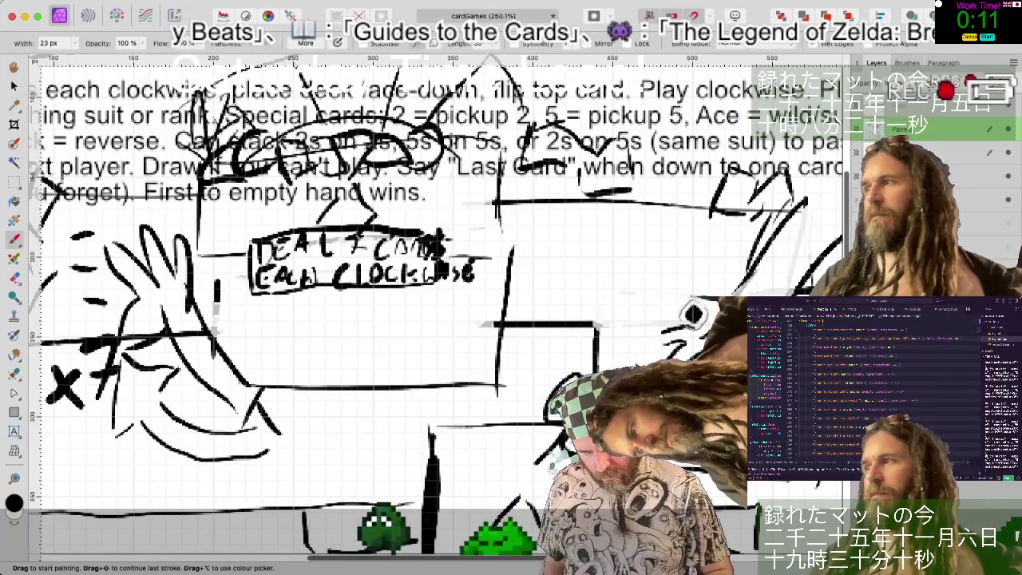
key("b")
left_click(667, 227)
key("ctrl+z")
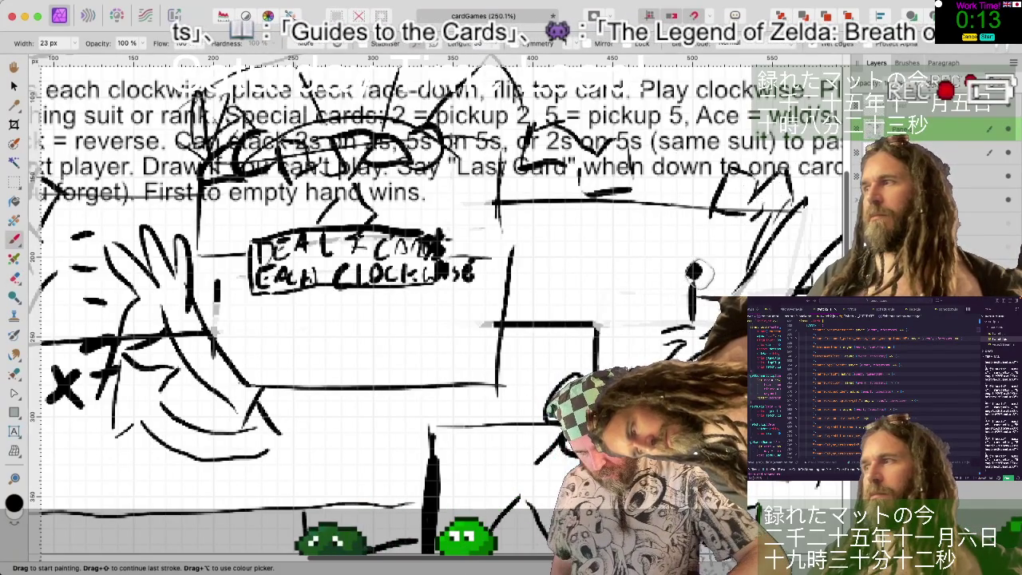
- Draw the new caption box edge, thin the brush to 14 px, and erase the overlapping line end
mouse_move(701, 276)
left_mouse_down()
mouse_move(563, 276)
mouse_move(559, 325)
mouse_move(688, 326)
left_mouse_up()
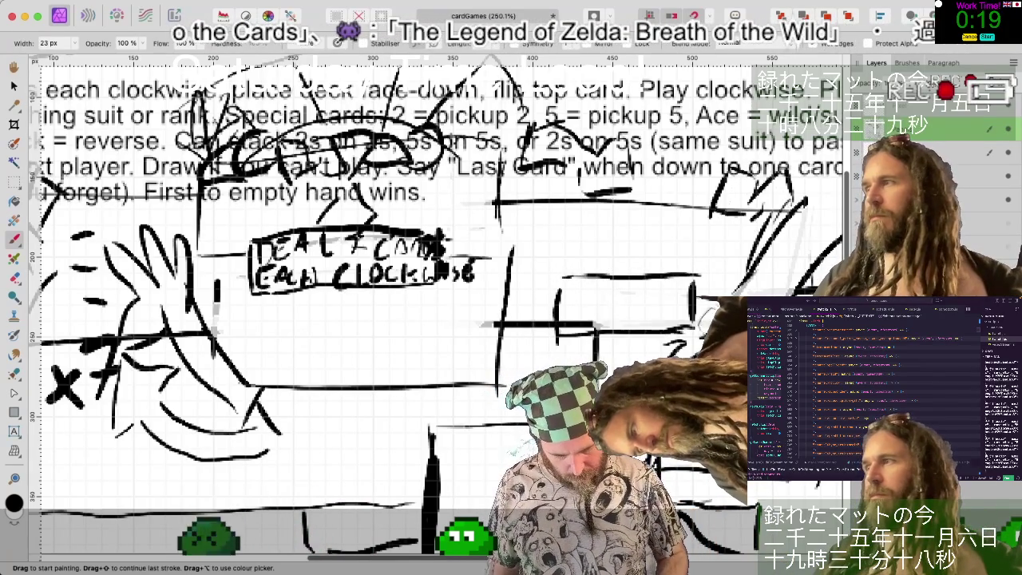
key("bracketleft")
key("bracketleft")
key("bracketleft")
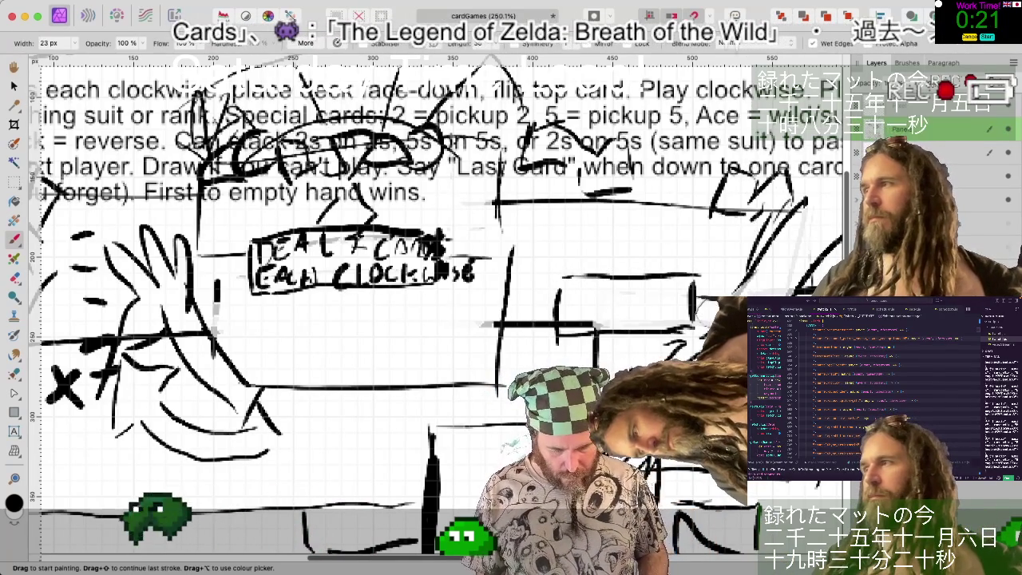
key("e")
left_click_drag(590, 326, 563, 324)
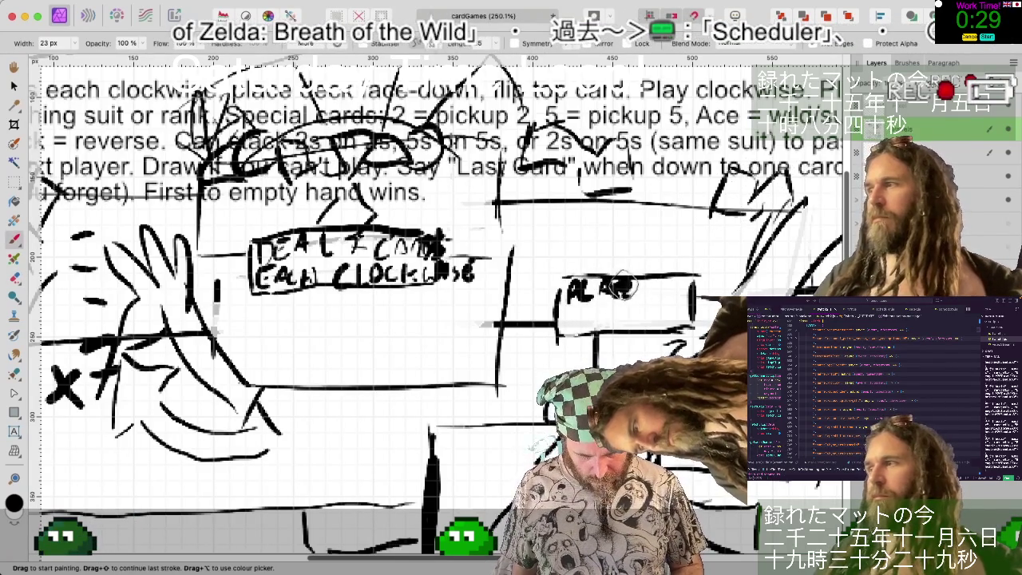
- Hand-letter 'PLACE DECK' with 'FACE DOWN' beneath it inside the caption box
left_click_drag(653, 297, 701, 293)
mouse_move(569, 308)
left_mouse_down()
mouse_move(564, 327)
mouse_move(581, 306)
mouse_move(642, 327)
mouse_move(707, 307)
left_mouse_up()
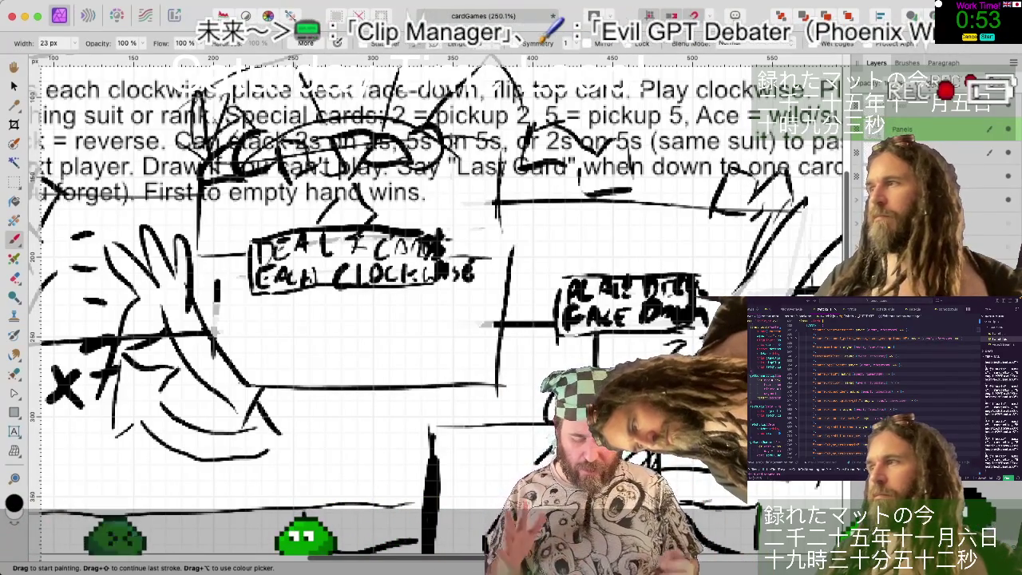
scroll(439, 303, "down", 1)
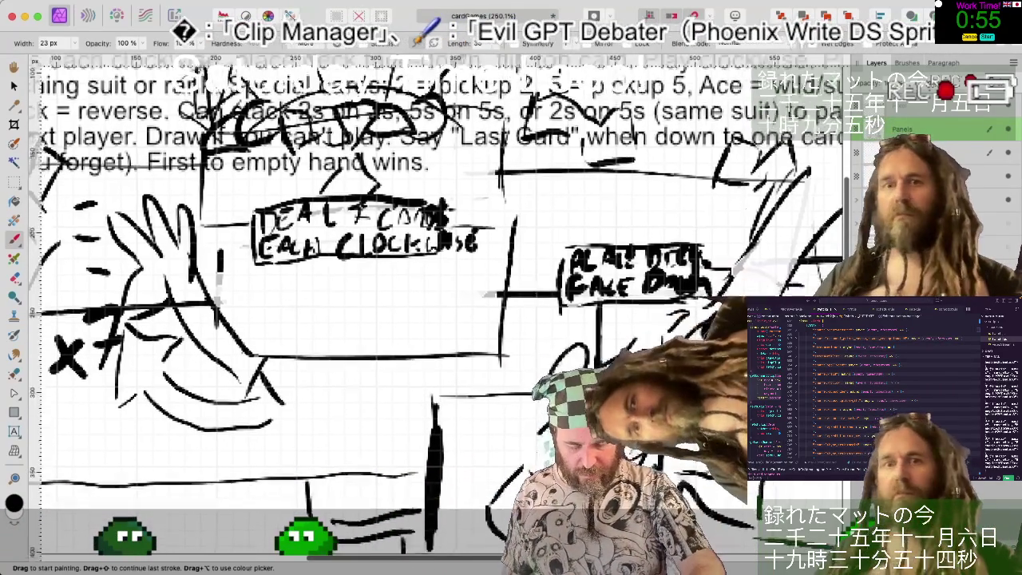
scroll(439, 303, "down", 3)
scroll(439, 303, "down", 2)
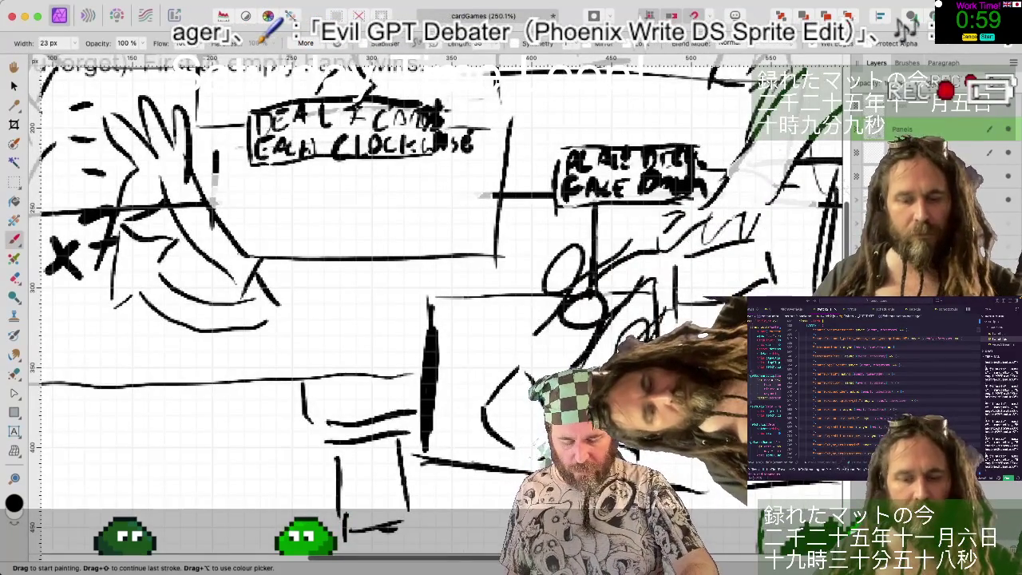
scroll(439, 303, "down", 5)
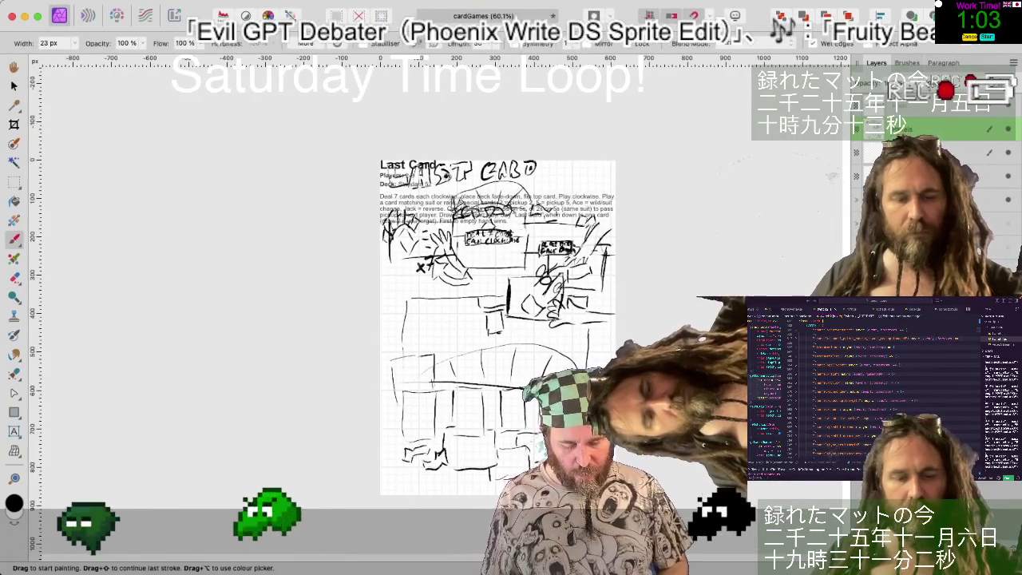
- Scroll up and down to review the area around the face-down deck caption
scroll(453, 196, "up", 5)
scroll(453, 196, "down", 1)
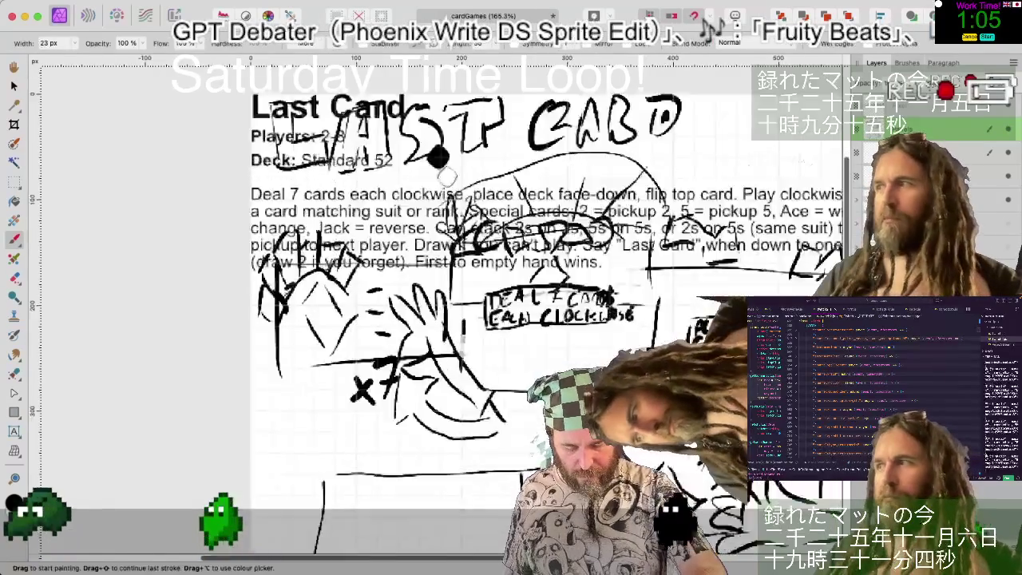
scroll(445, 176, "down", 3)
scroll(445, 176, "down", 3)
scroll(444, 176, "down", 2)
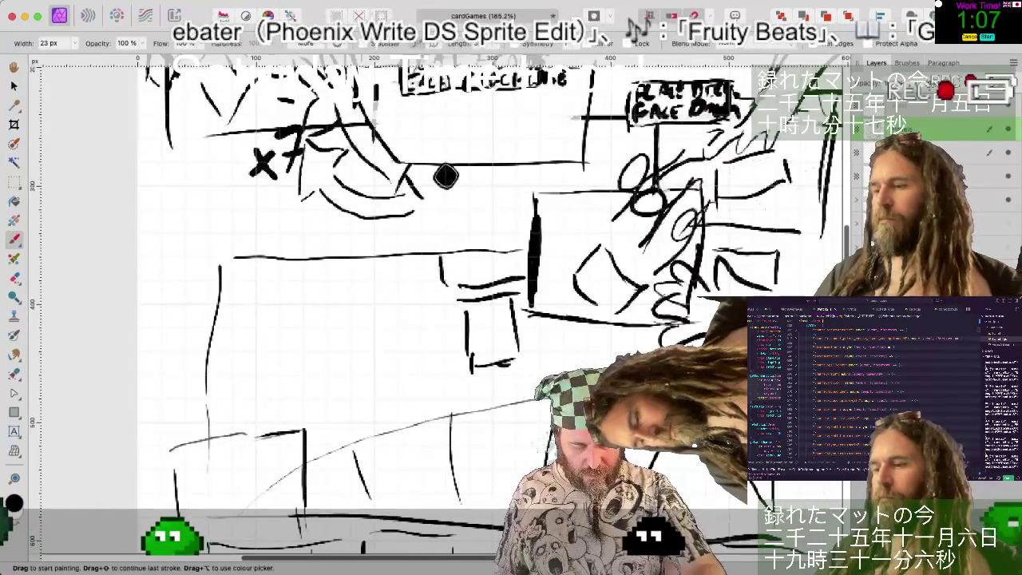
scroll(446, 176, "up", 2)
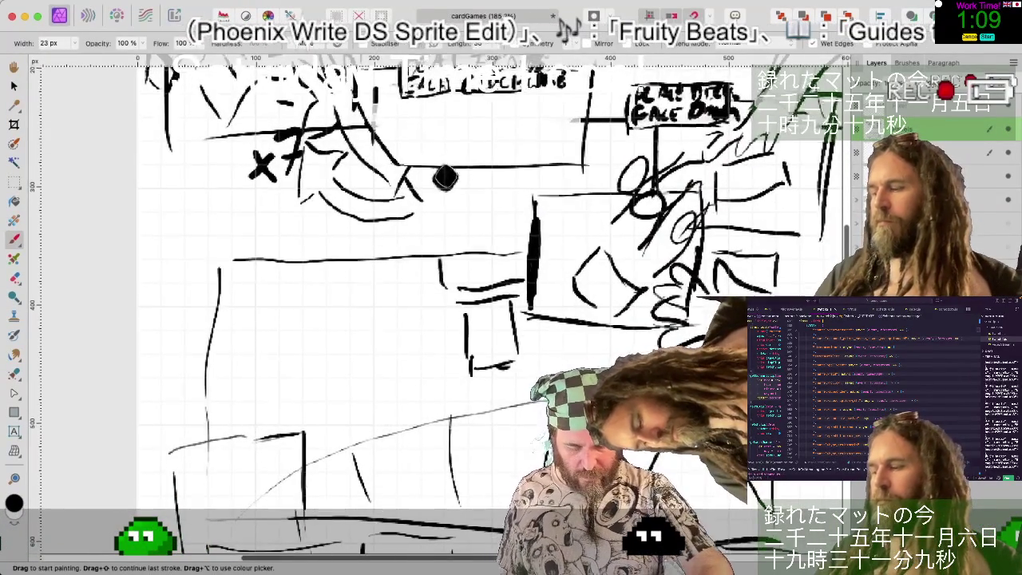
scroll(446, 176, "up", 3)
scroll(446, 176, "up", 2)
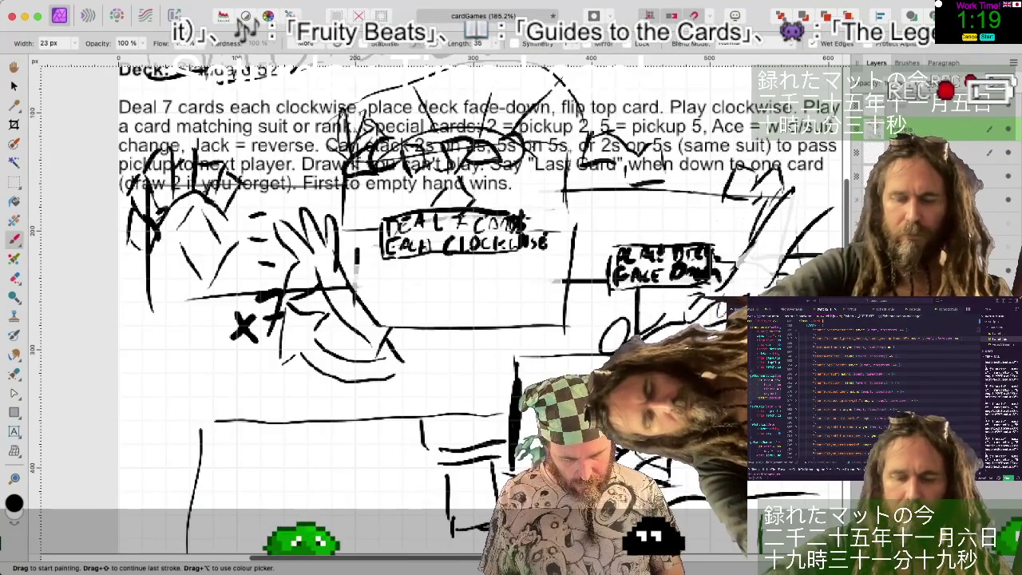
- Erase a stray stroke near the caption, ending back on the Paint Brush
key("e")
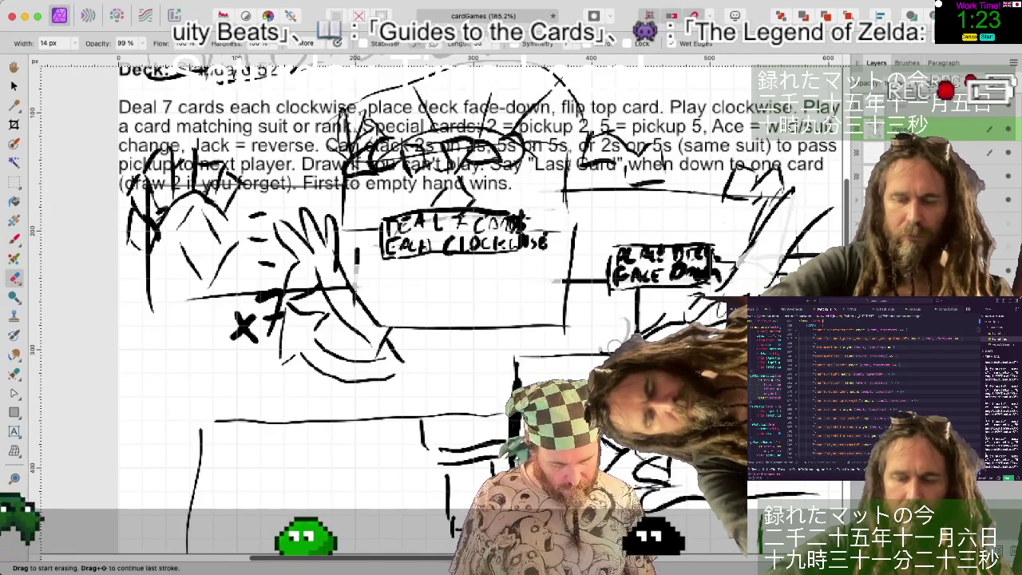
left_click_drag(623, 323, 653, 320)
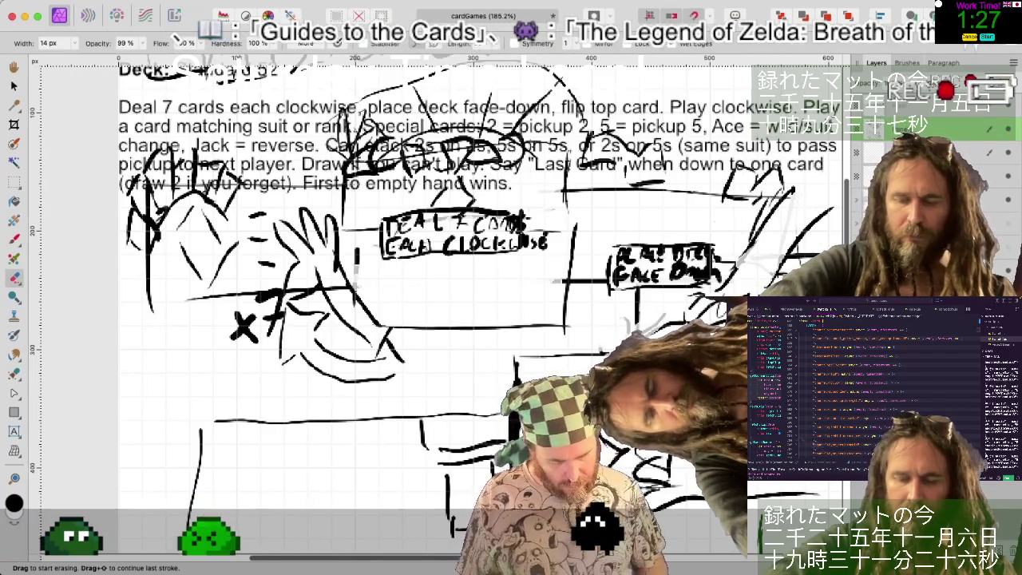
key("b")
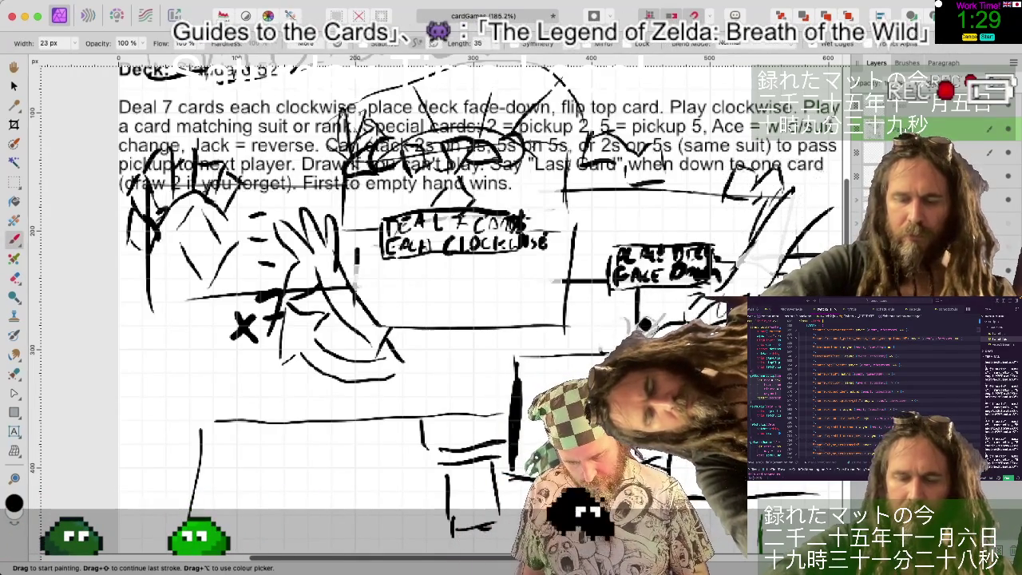
key("e")
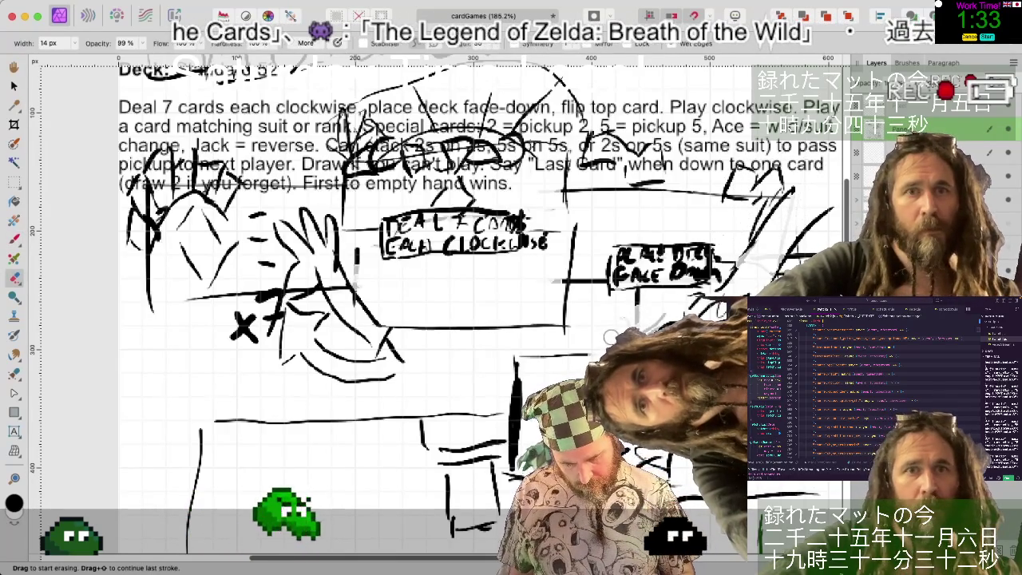
key("b")
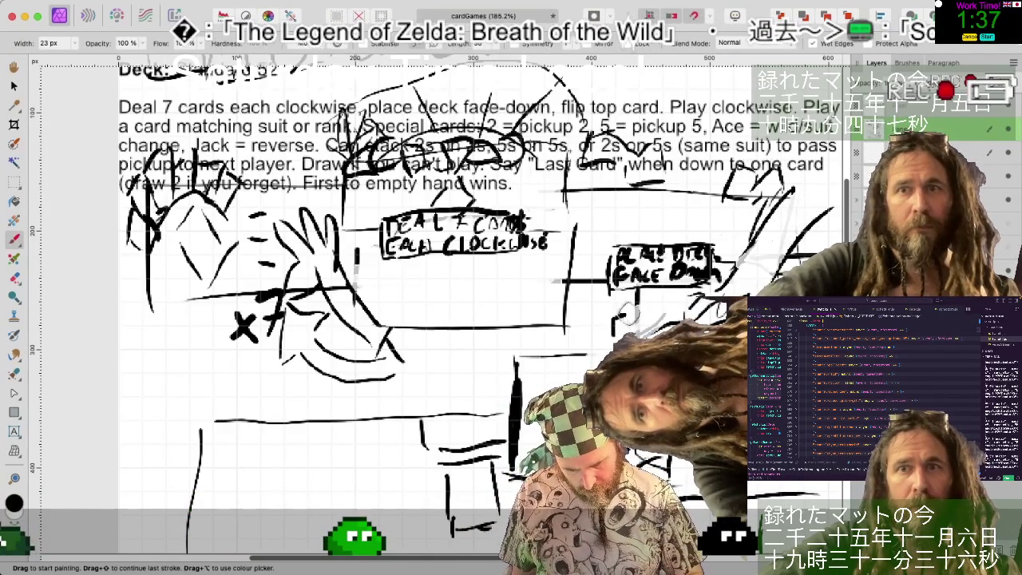
- Letter FLIP, TOP and CARD beside the deck, retouching and darkening the FLIP strokes
left_click_drag(629, 318, 641, 332)
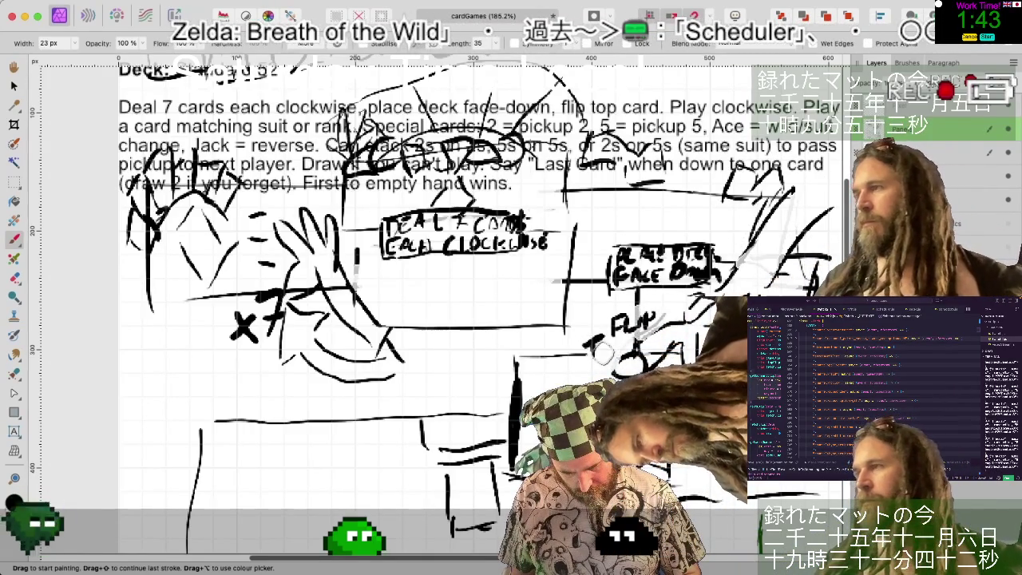
left_click_drag(608, 341, 610, 344)
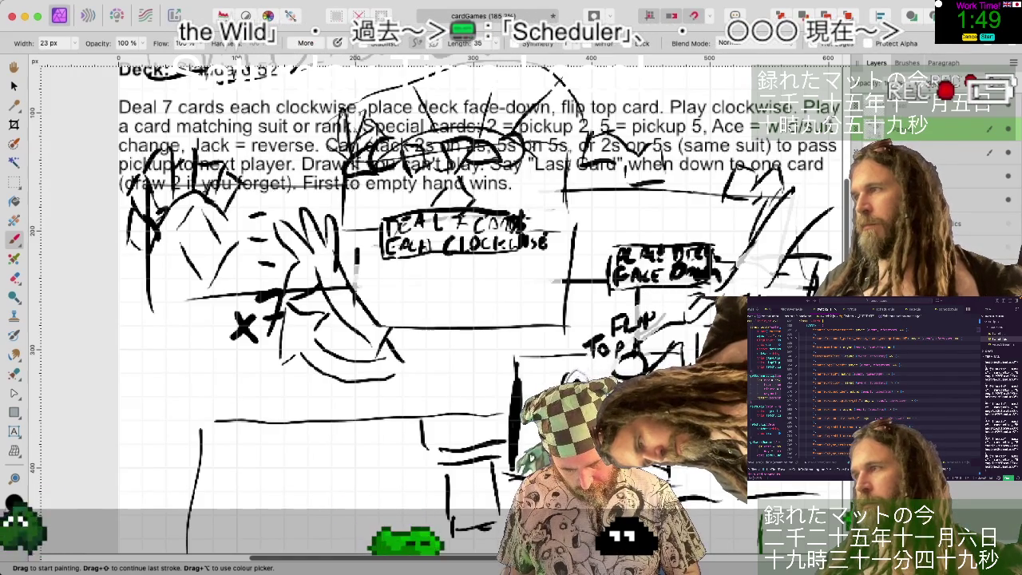
left_click_drag(577, 374, 589, 383)
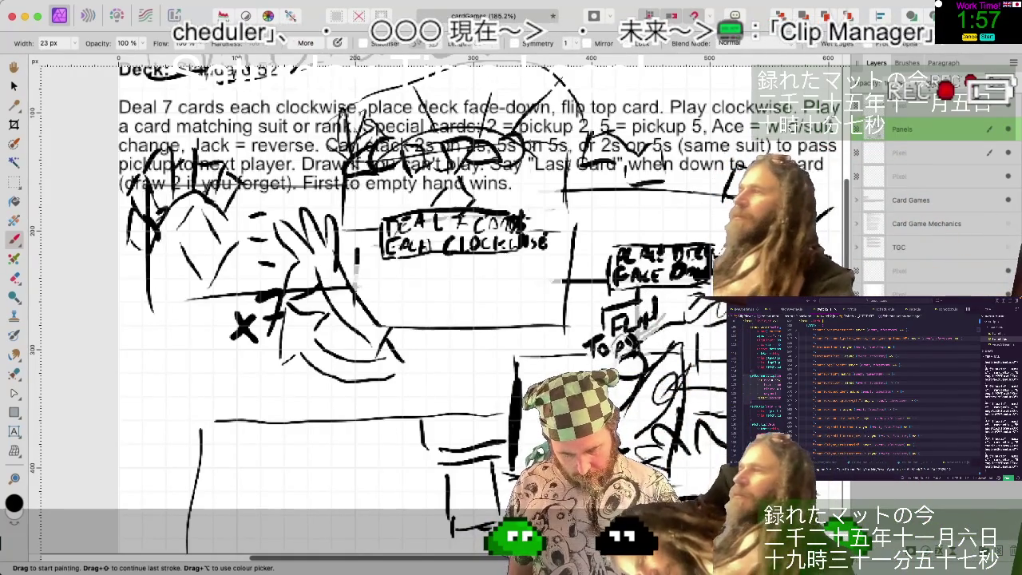
mouse_move(651, 324)
left_mouse_down()
mouse_move(600, 328)
mouse_move(575, 356)
left_mouse_up()
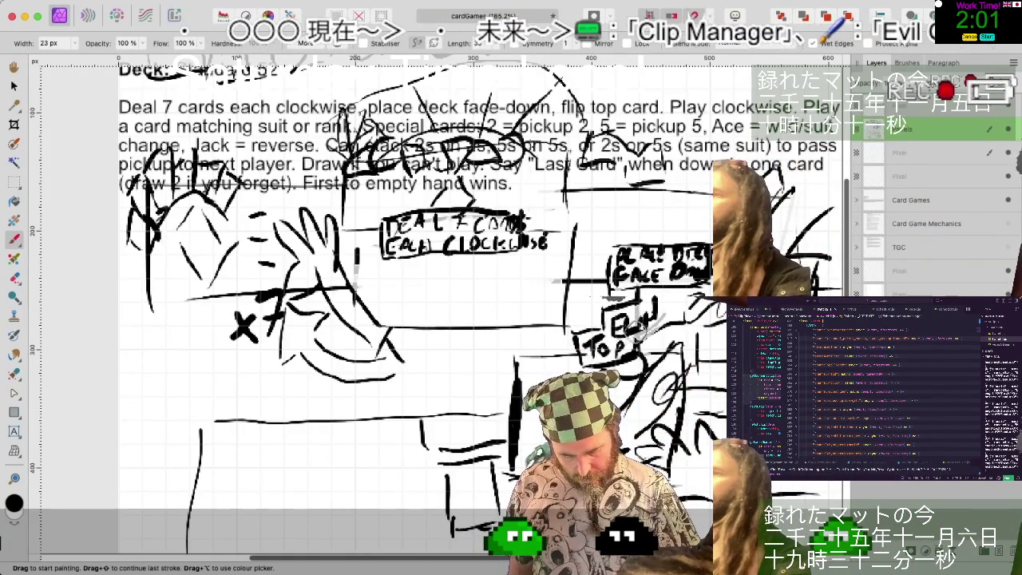
left_click_drag(614, 301, 607, 324)
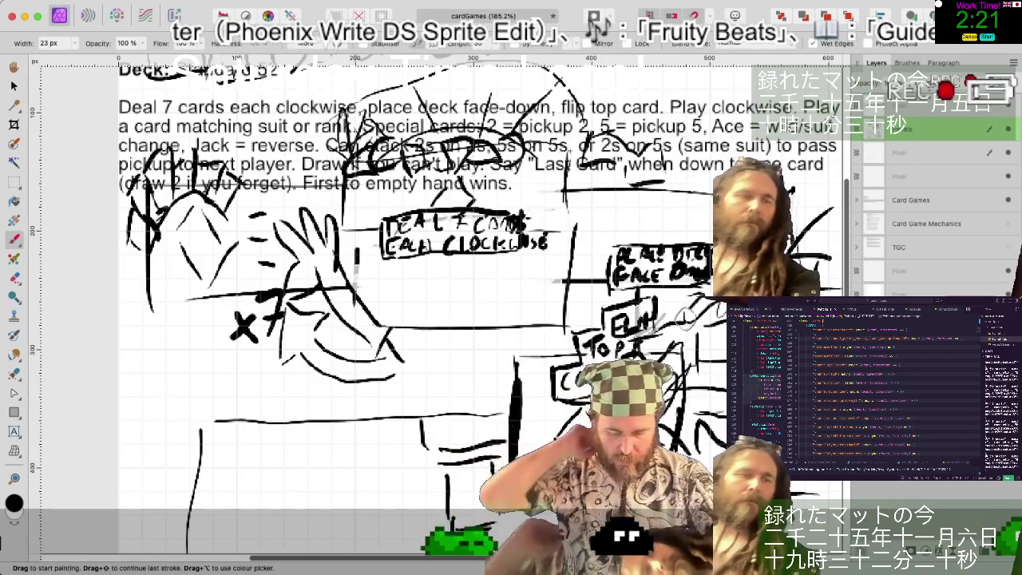
scroll(686, 317, "down", 2)
scroll(686, 318, "right", 1)
scroll(684, 318, "down", 1)
scroll(684, 318, "right", 1)
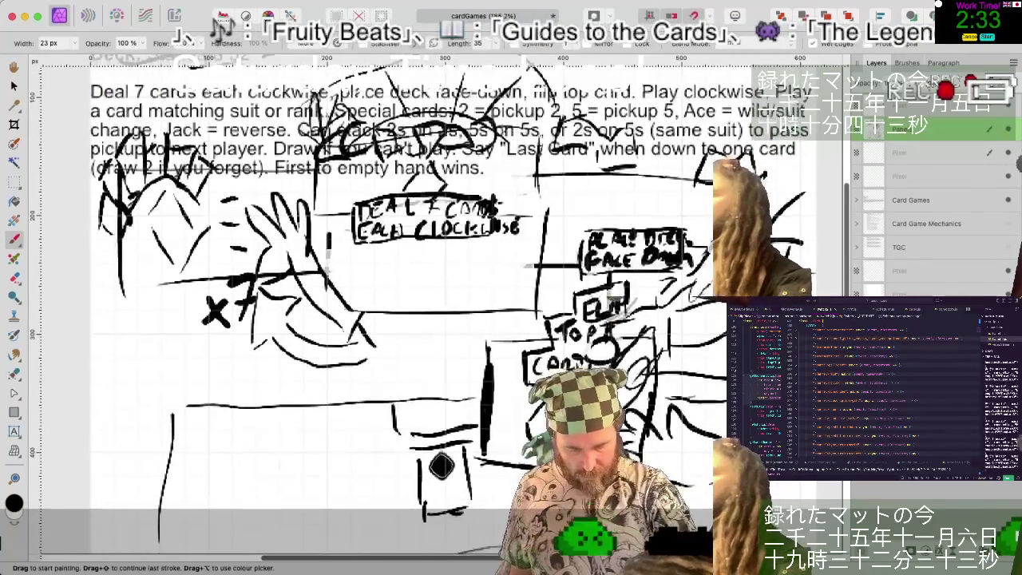
- Scroll the canvas to bring the empty lower storyboard panel into view
scroll(441, 465, "up", 2)
scroll(442, 465, "up", 1)
scroll(441, 466, "up", 2)
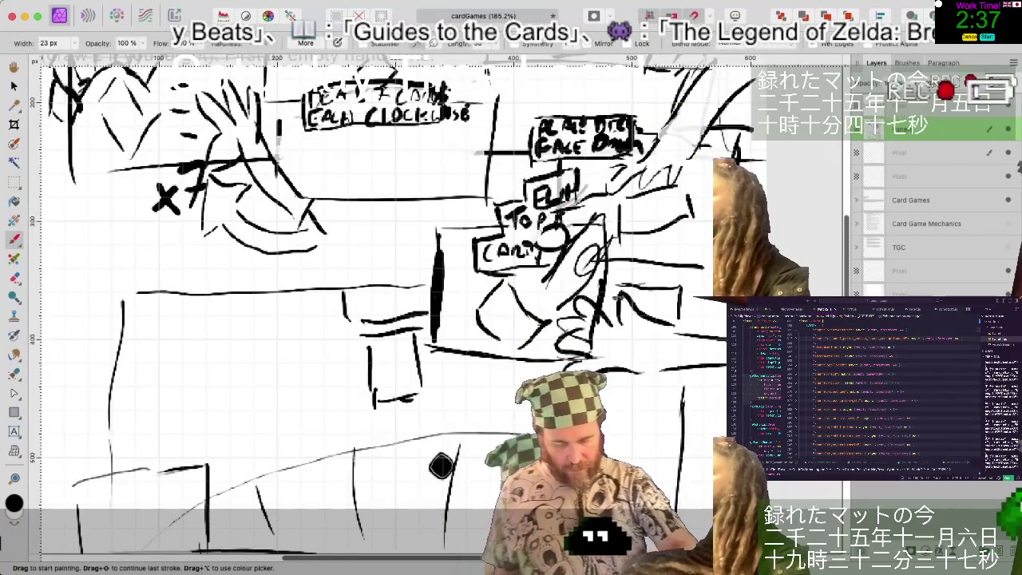
scroll(441, 465, "down", 2)
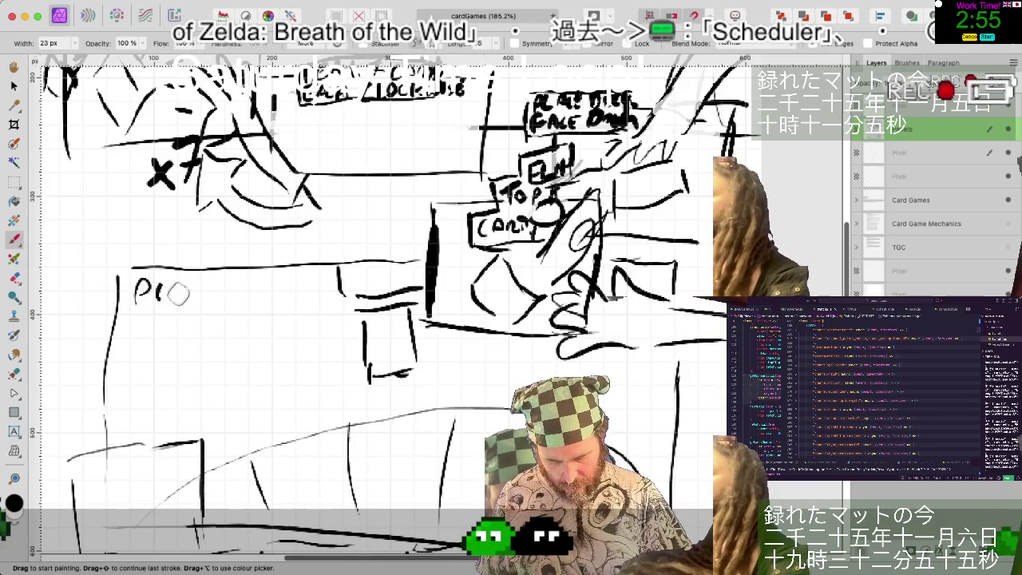
- Letter the first caption line 'PLAY A CARD' in the lower panel
left_click_drag(177, 298, 198, 309)
left_click_drag(201, 287, 213, 313)
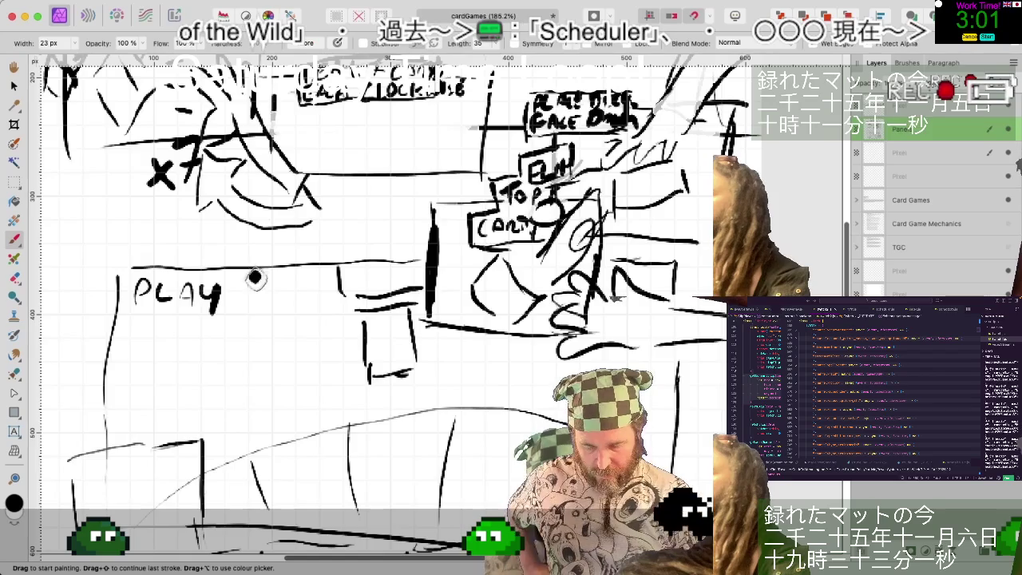
left_click_drag(238, 314, 338, 316)
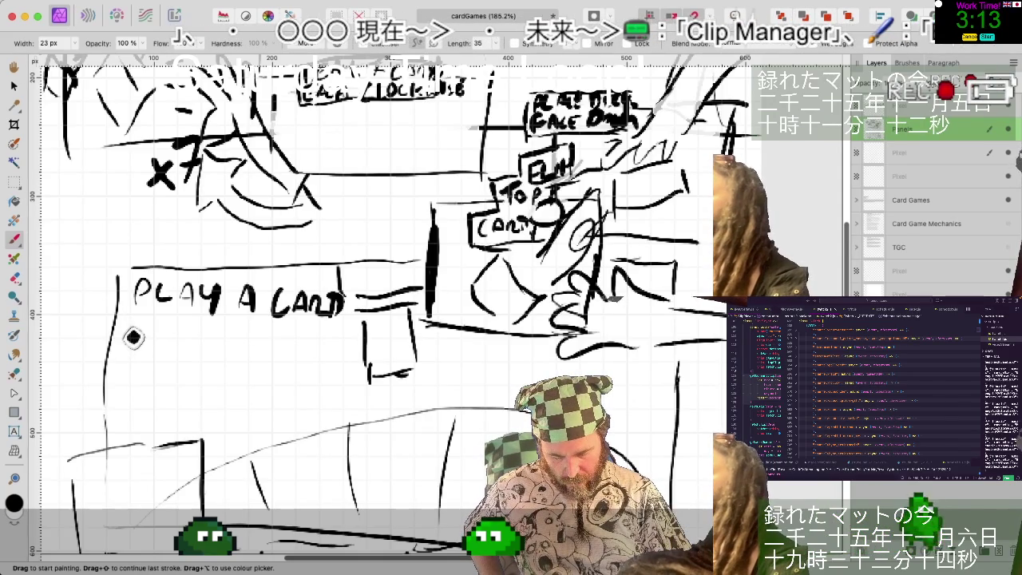
- Letter 'MATCHING SUIT' on the second line and 'OR' on the third line
left_click_drag(132, 338, 145, 329)
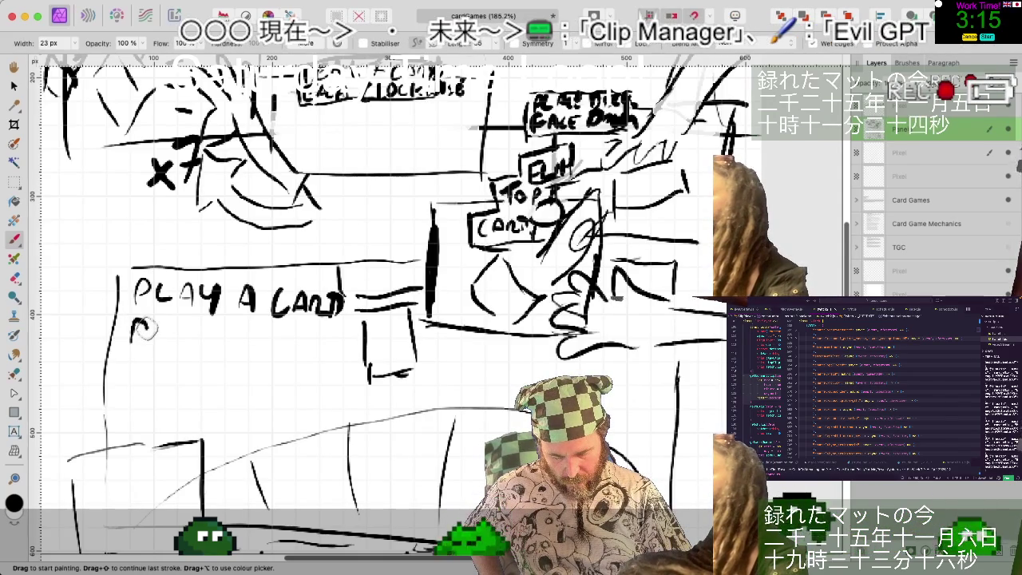
left_click_drag(145, 329, 150, 325)
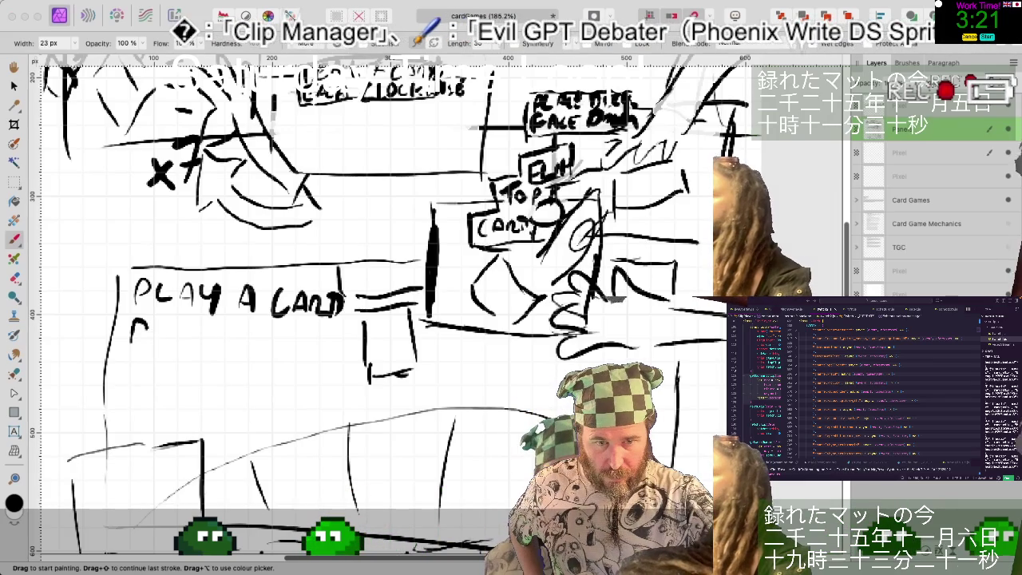
left_click(152, 326)
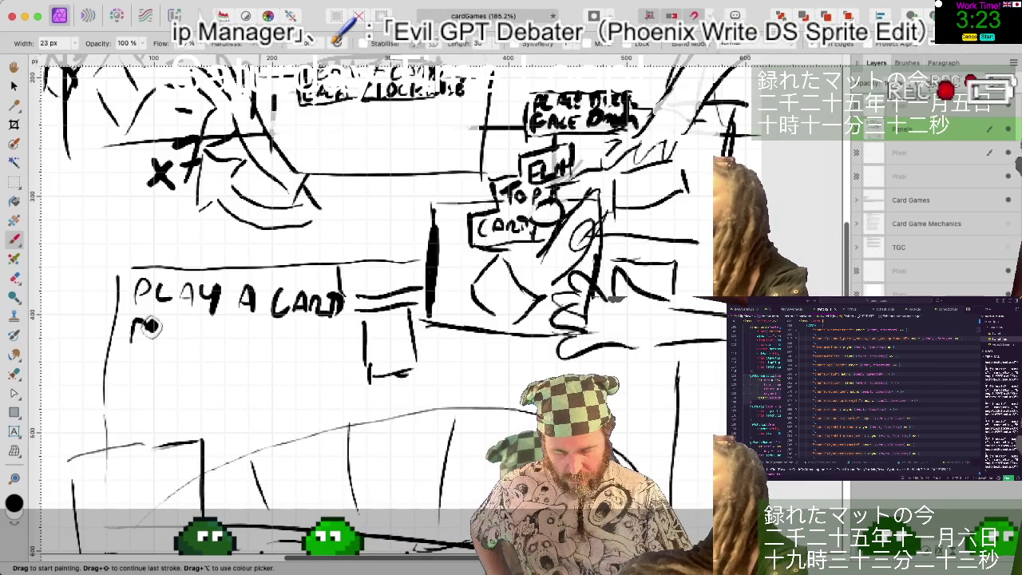
mouse_move(152, 326)
left_mouse_down()
mouse_move(181, 342)
mouse_move(231, 342)
mouse_move(245, 327)
left_mouse_up()
left_click_drag(257, 328, 254, 338)
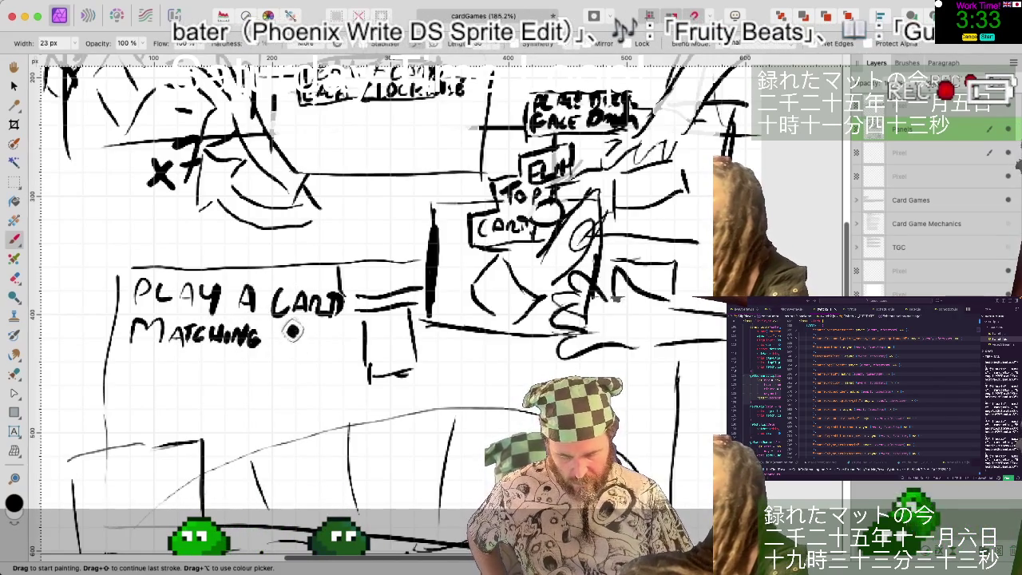
mouse_move(301, 334)
left_mouse_down()
mouse_move(303, 351)
mouse_move(319, 351)
left_mouse_up()
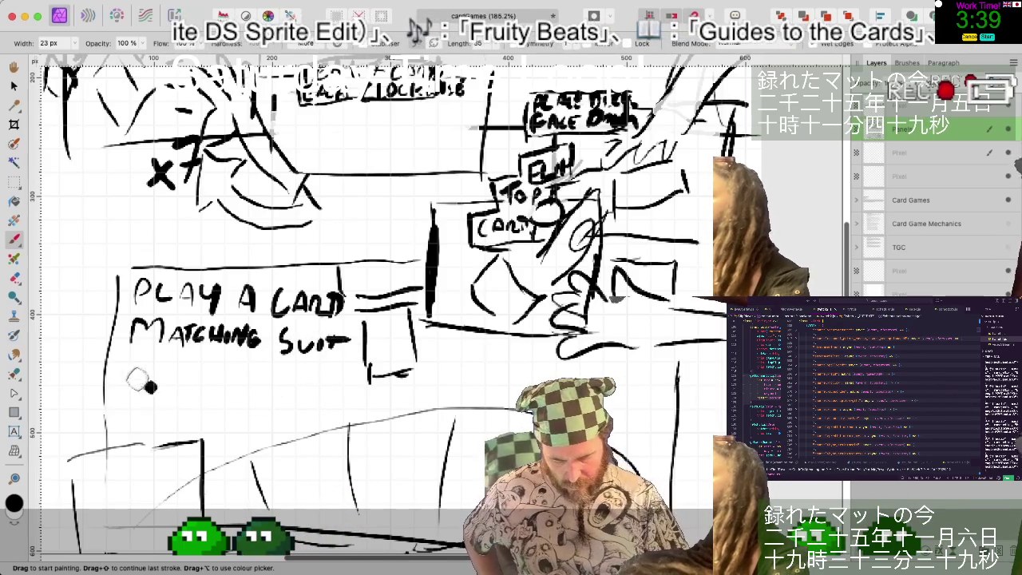
mouse_move(149, 378)
left_mouse_down()
mouse_move(151, 367)
mouse_move(162, 378)
mouse_move(254, 375)
left_mouse_up()
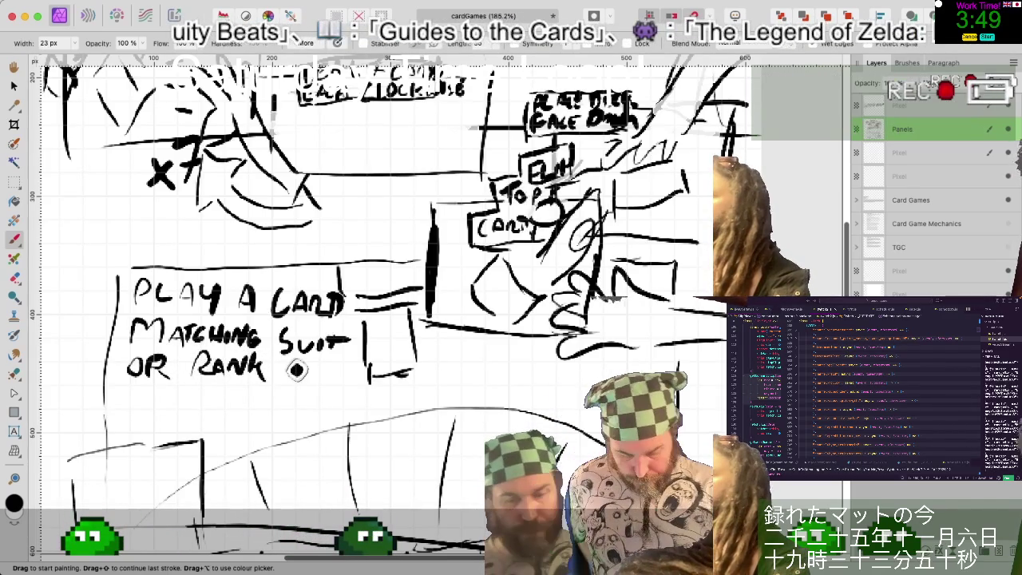